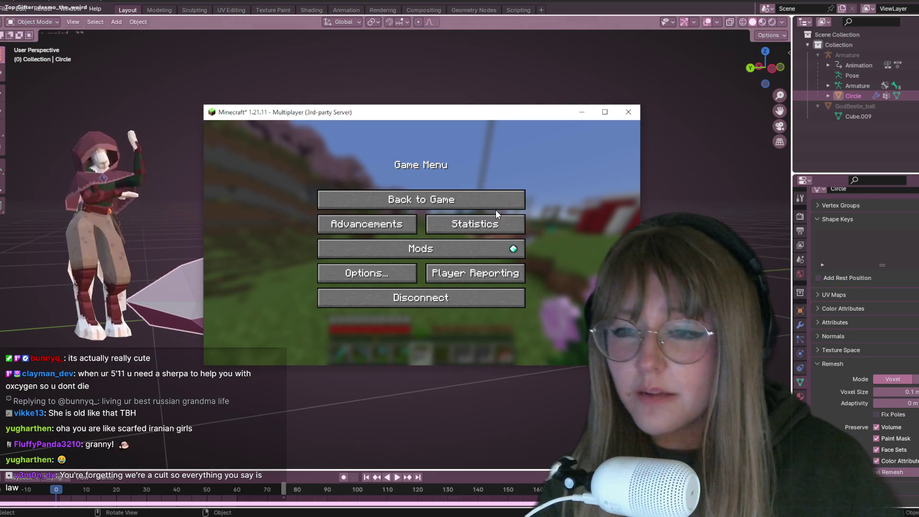
- Close the Game Menu and return to the Minecraft multiplayer world
click(406, 200)
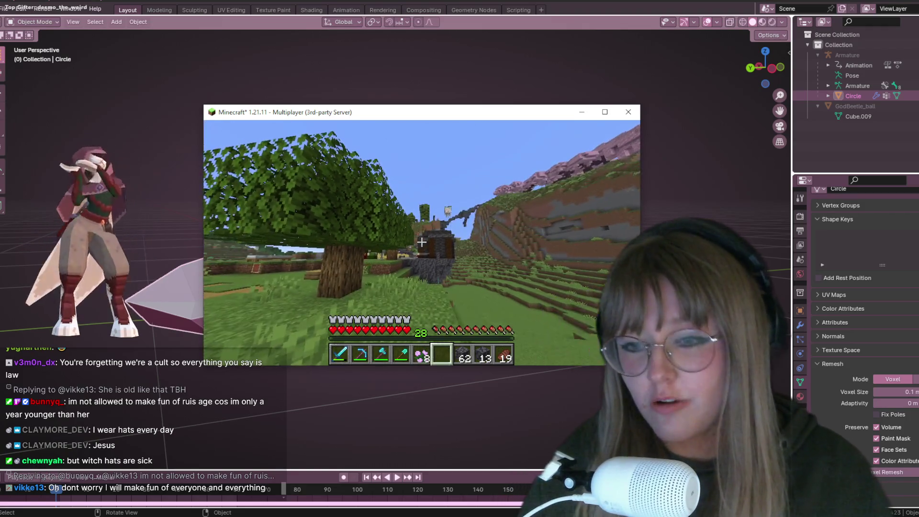
- Hold the Smooth Basalt from slot 8, walk past the wheat farm to the stone steps, then pause
key(7)
key(8)
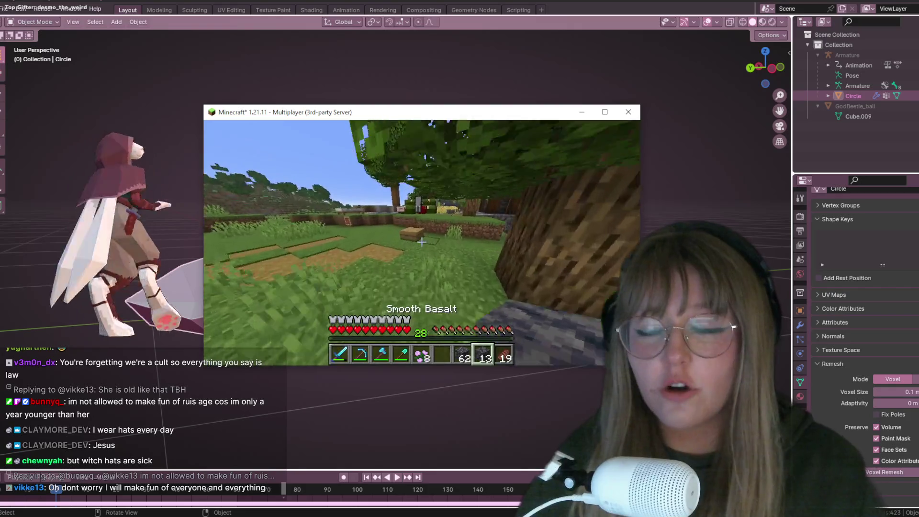
key(w)
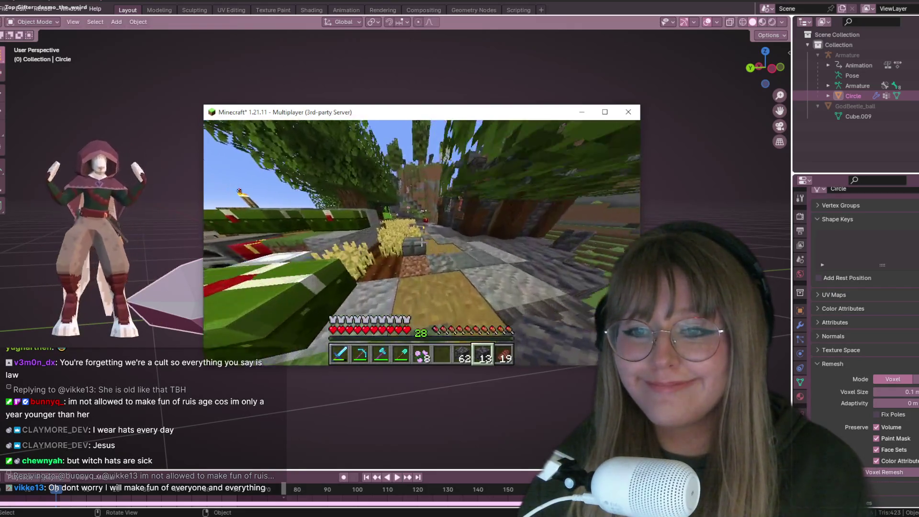
key(w)
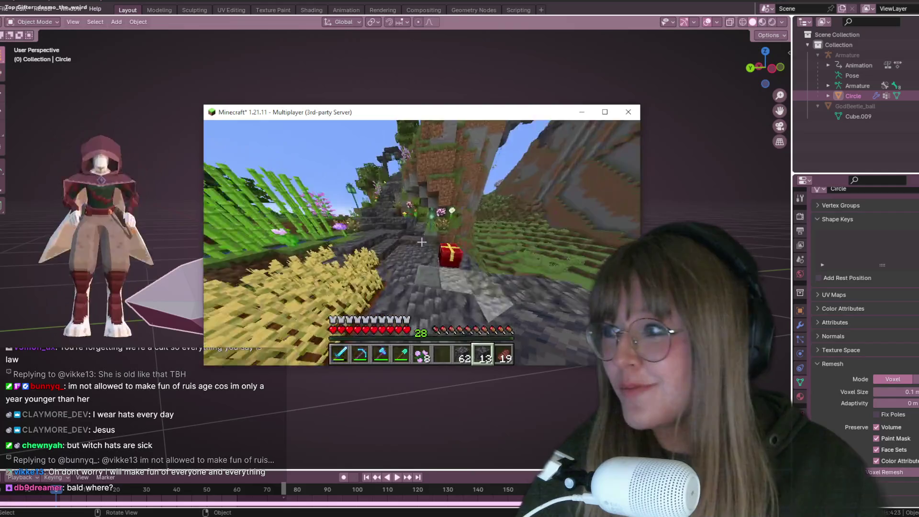
key(w)
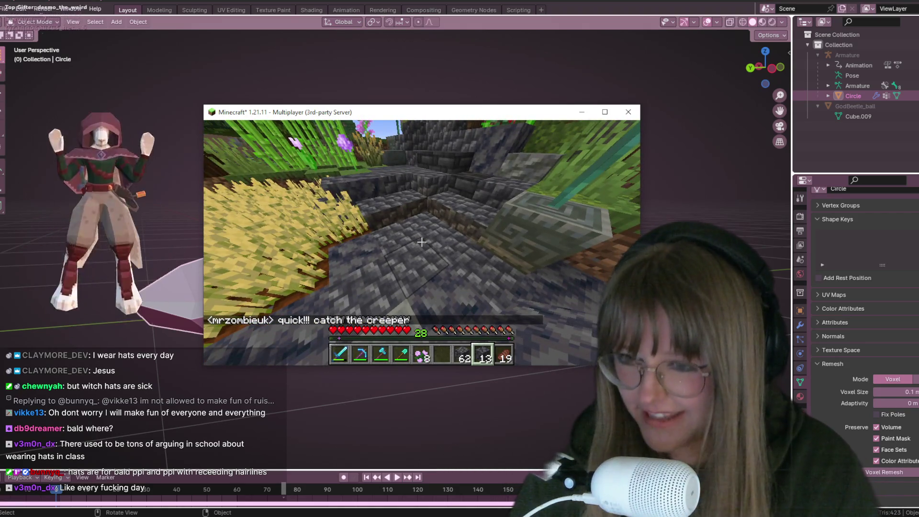
key(Escape)
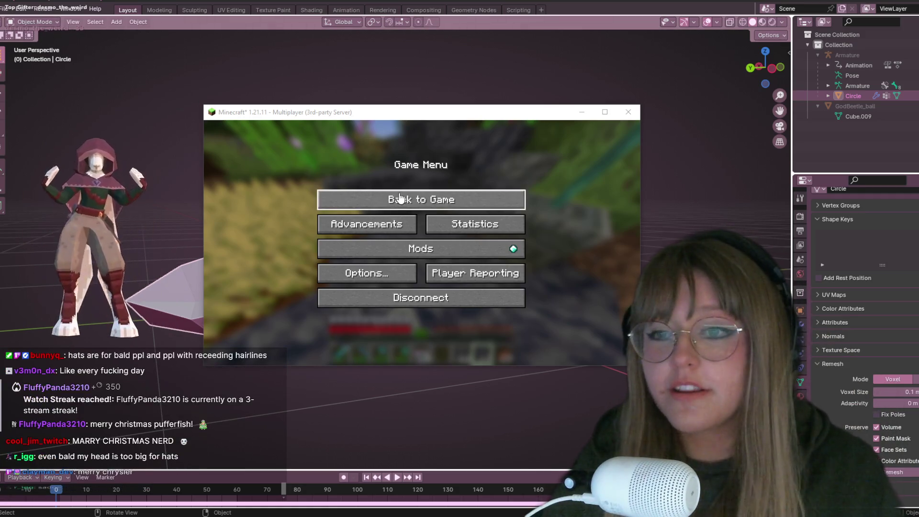
- Resume playing along the stone path, then pause the game again
click(421, 199)
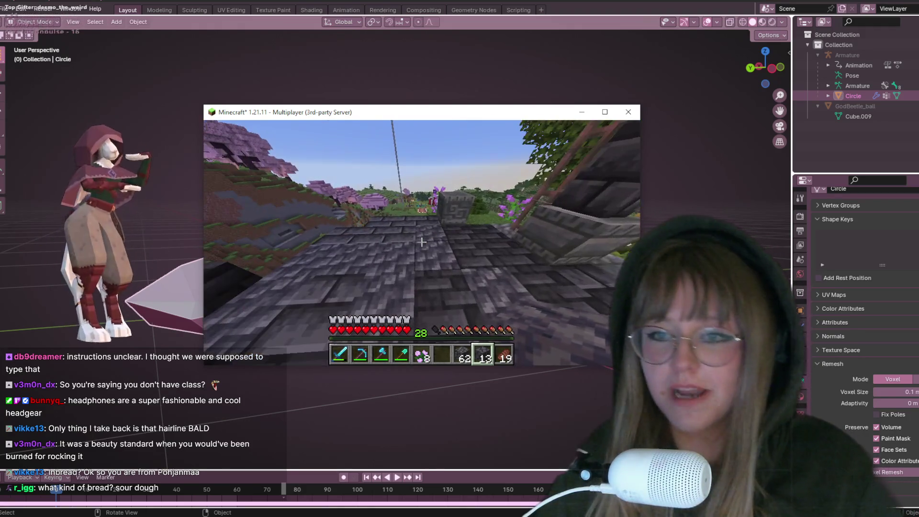
key(Escape)
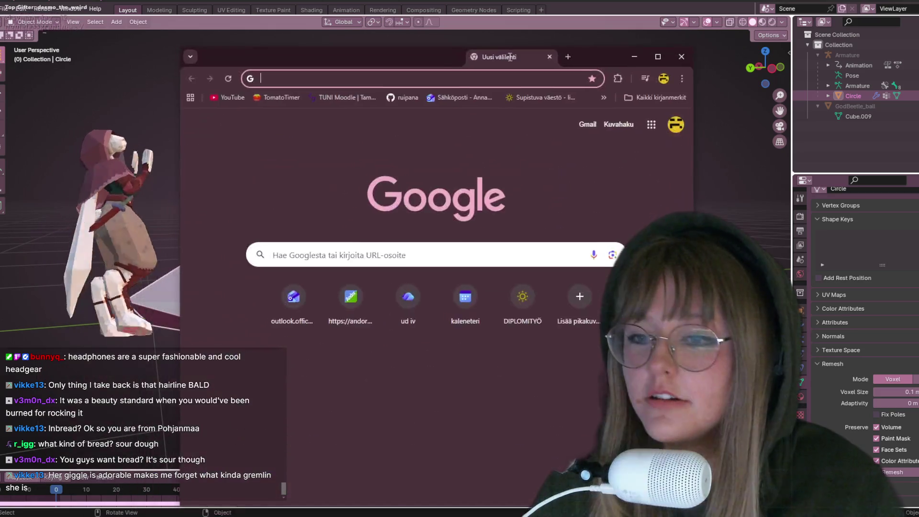
- Disconnect from the server, minimize Minecraft, and open the Wheel of Names site
click(443, 293)
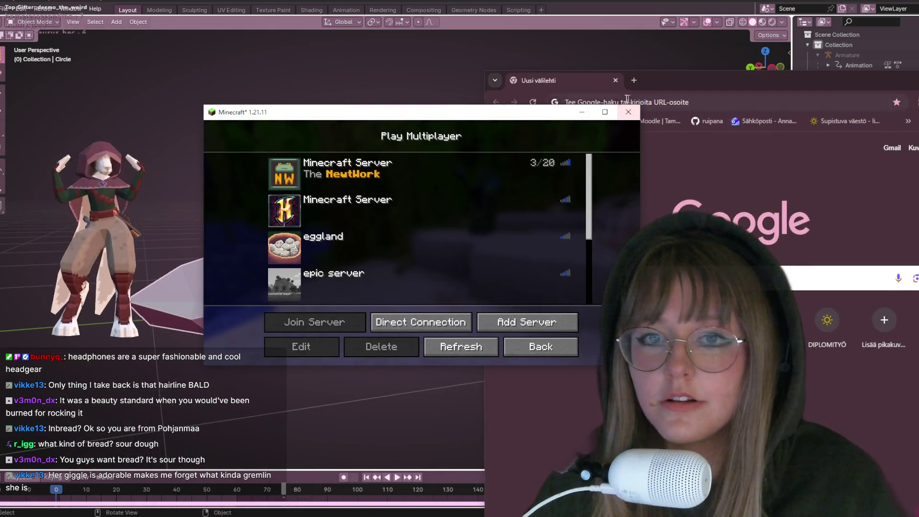
click(581, 112)
drag(653, 86, 462, 10)
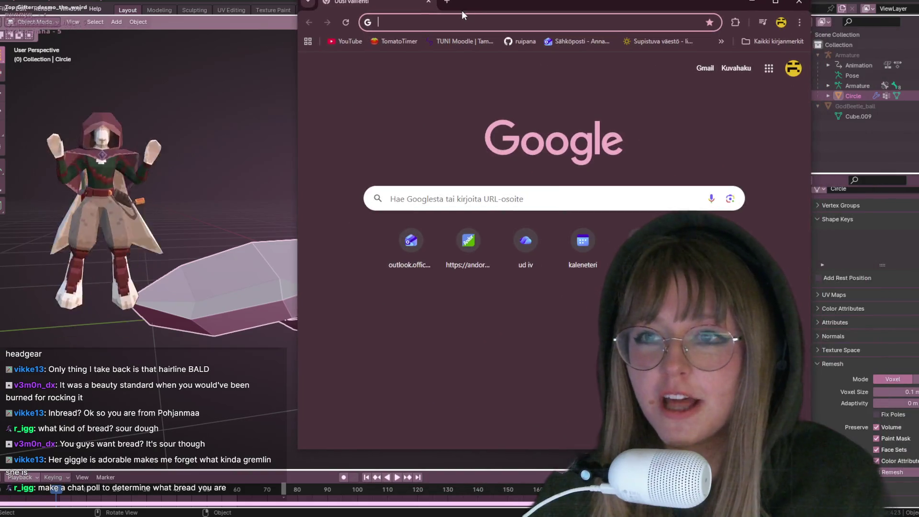
text(WH)
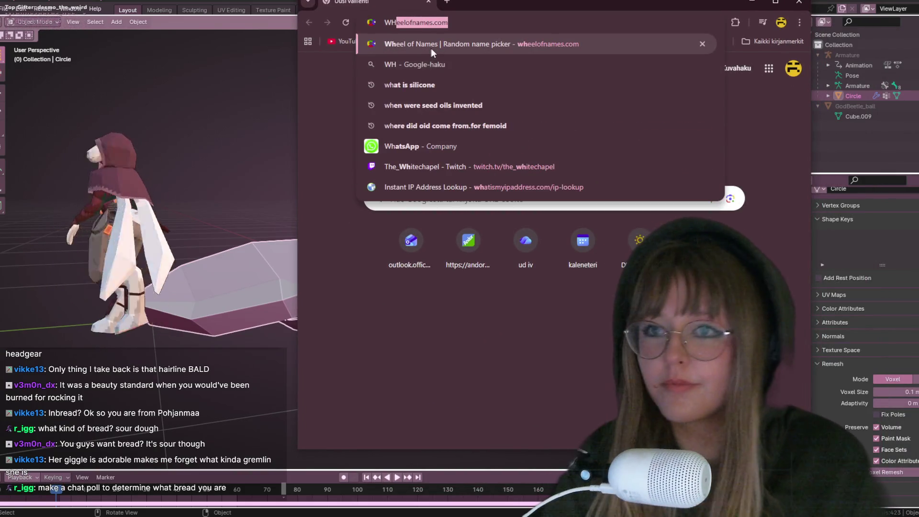
click(431, 47)
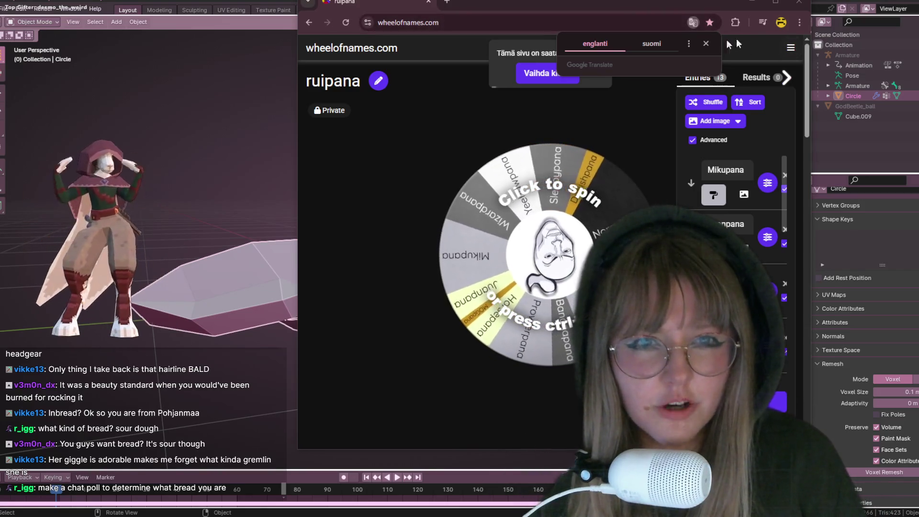
- Dismiss the translation offer, view the saved wheels list, then close the browser
click(705, 44)
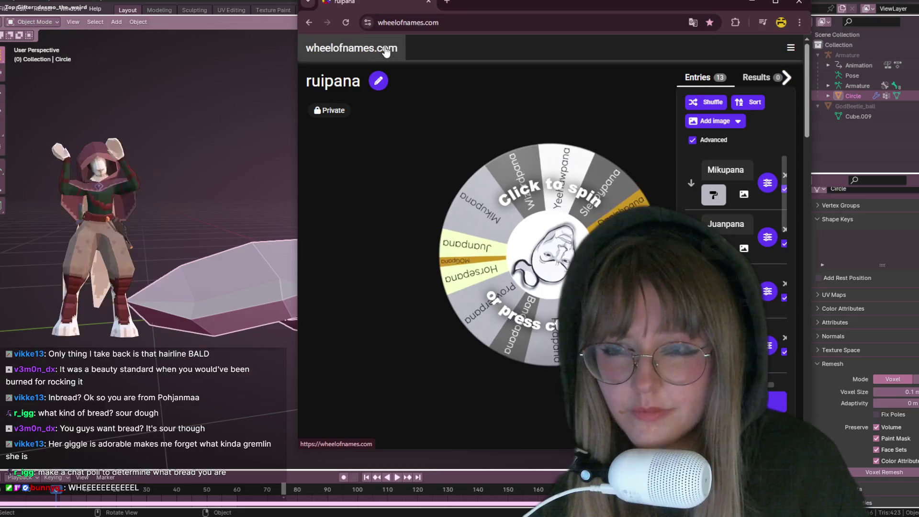
click(793, 49)
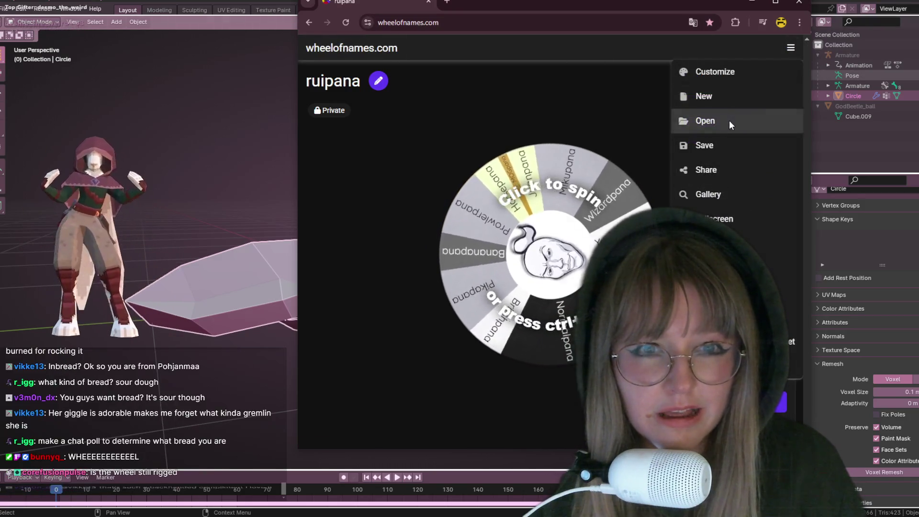
click(728, 121)
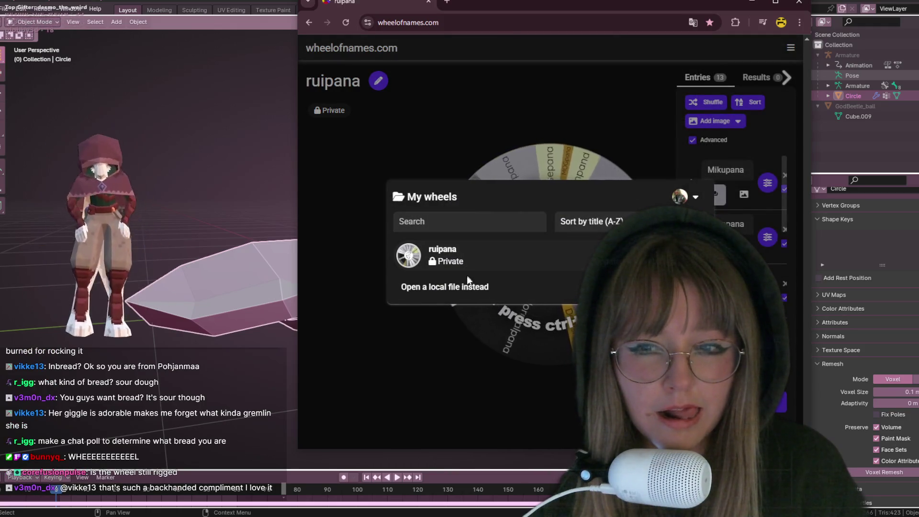
click(791, 3)
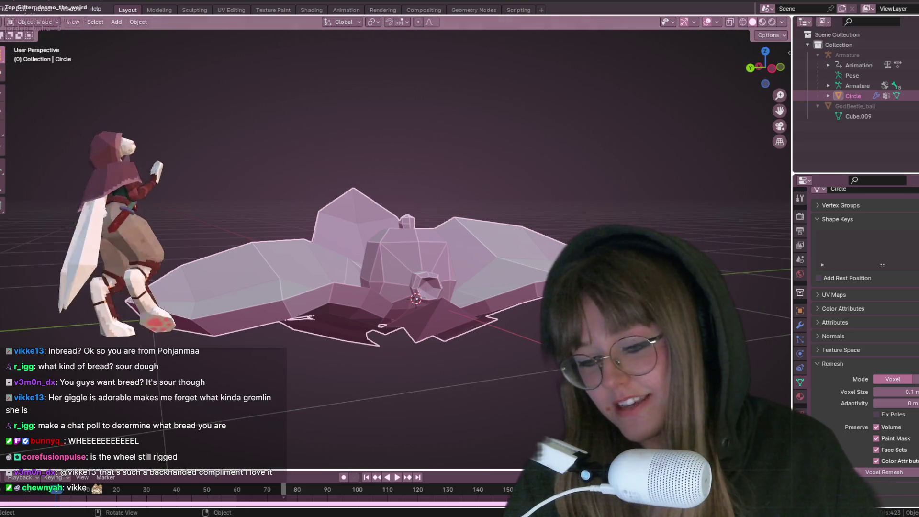
- Orbit to a top-down view of the character scene and quit Blender with Ctrl+Q
mouse_move(492, 515)
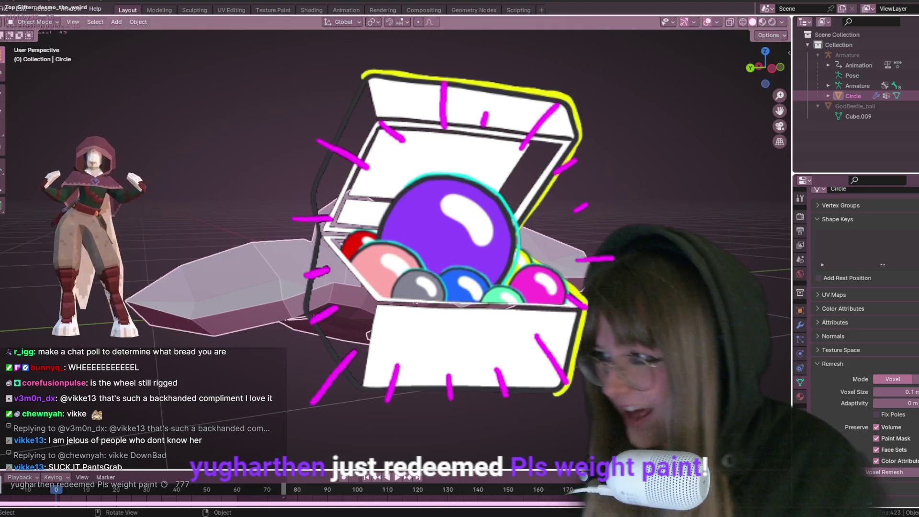
click(39, 22)
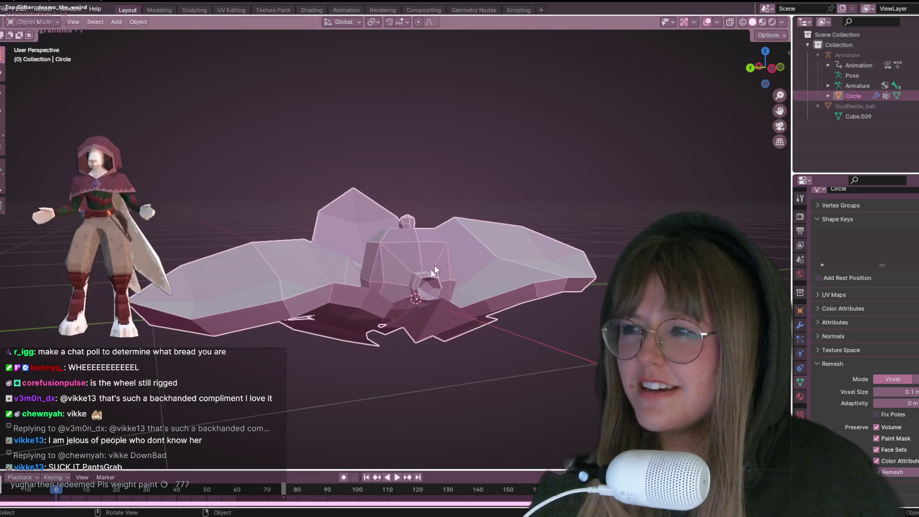
middle_drag(445, 258, 507, 192)
key(ctrl+q)
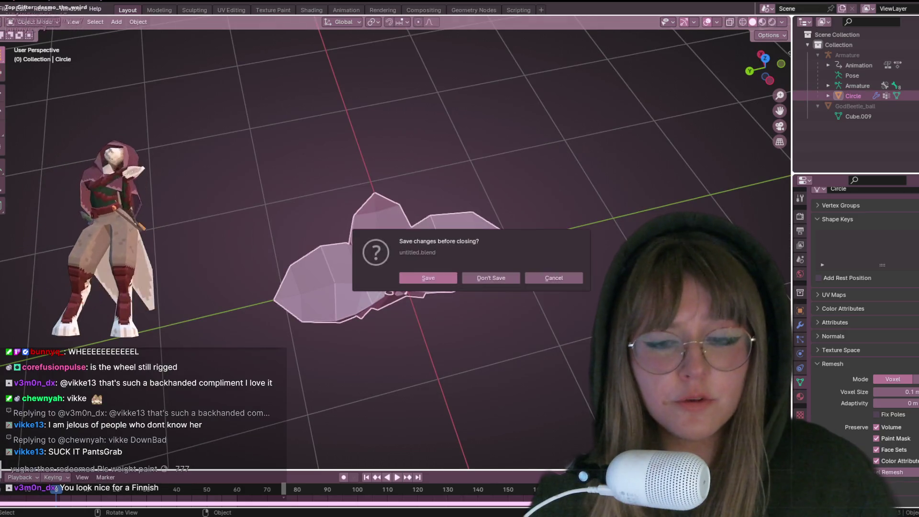
- Discard the untitled scene, then orbit and zoom out to frame all the altar models
click(504, 279)
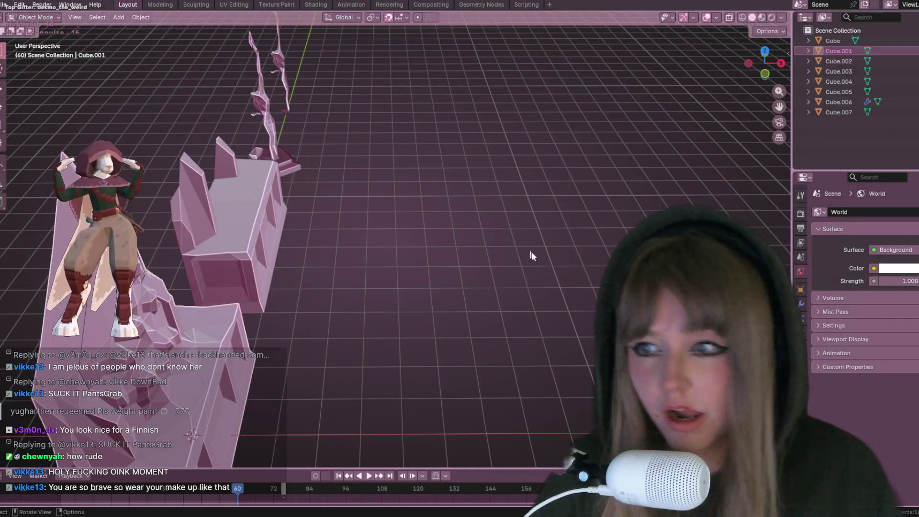
middle_drag(526, 247, 415, 222)
scroll(244, 328, down, 4)
middle_drag(261, 312, 291, 327)
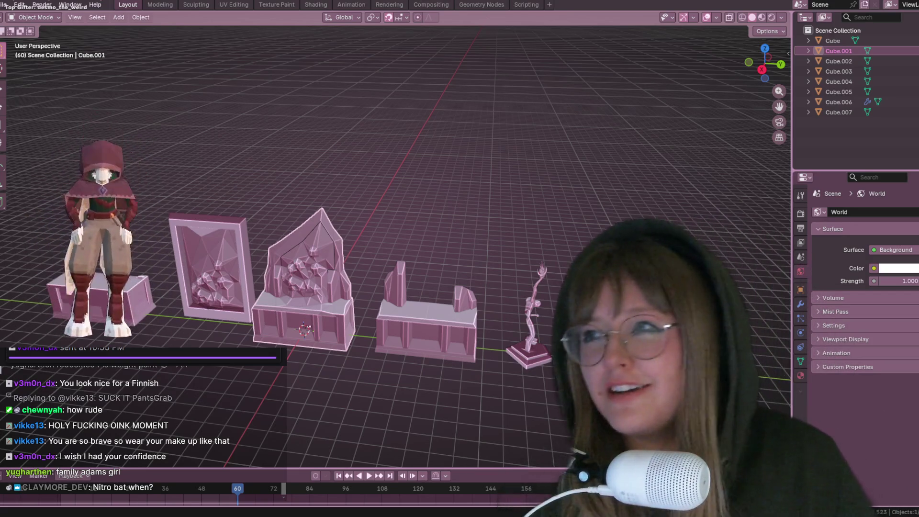
click(3, 6)
- Open Nitrobat.blend from recent files without saving Altar.blend, and orbit around its small objects
mouse_move(51, 38)
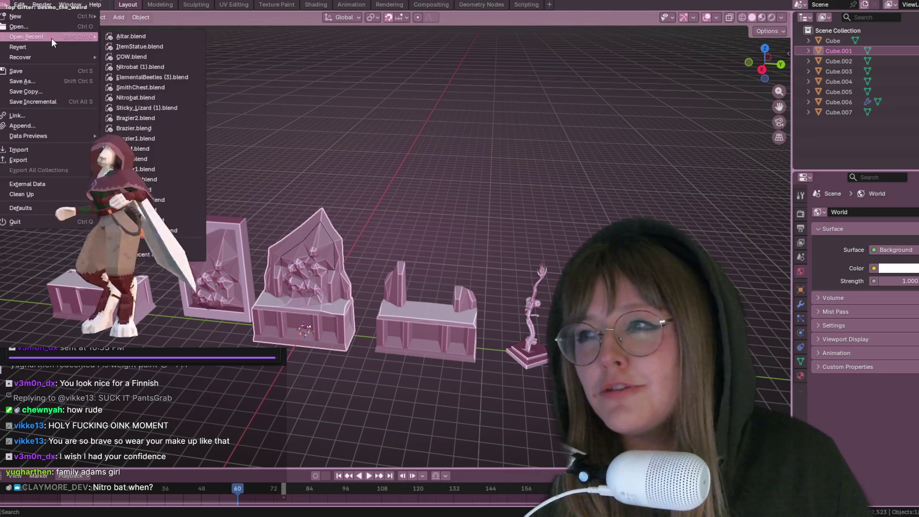
click(159, 98)
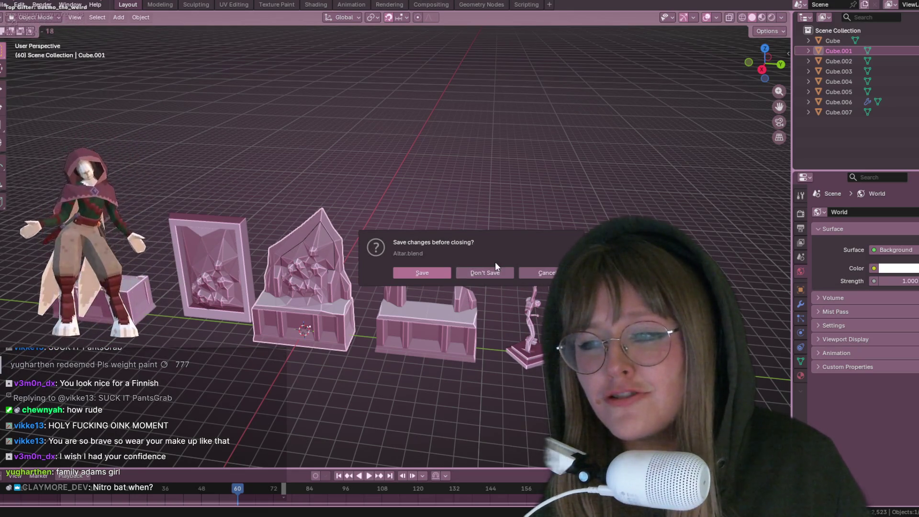
click(479, 273)
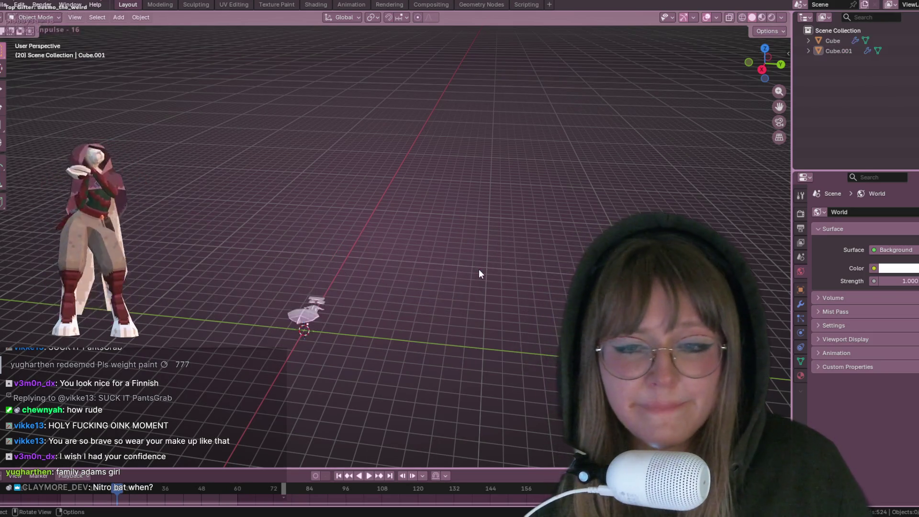
mouse_move(480, 267)
middle_down()
mouse_move(380, 311)
mouse_move(374, 275)
middle_up()
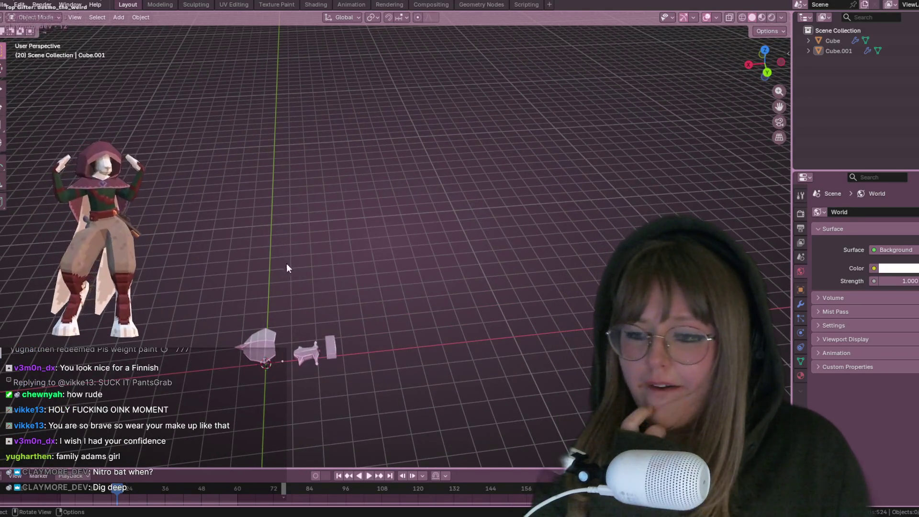
middle_drag(286, 264, 301, 310)
mouse_move(326, 360)
middle_down()
mouse_move(268, 344)
mouse_move(349, 359)
mouse_move(209, 97)
middle_up()
- Open COW.blend from recent files and switch the viewport to Material Preview shading
click(6, 5)
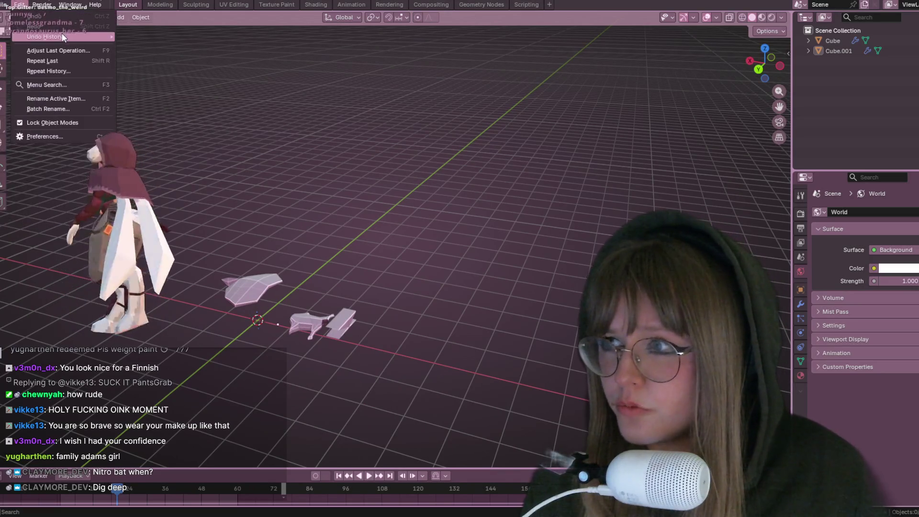
click(5, 7)
click(5, 7)
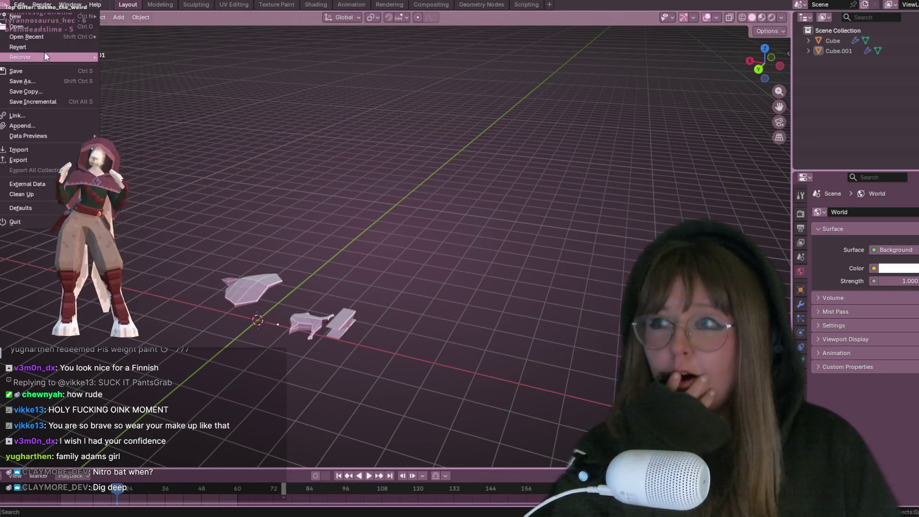
mouse_move(66, 36)
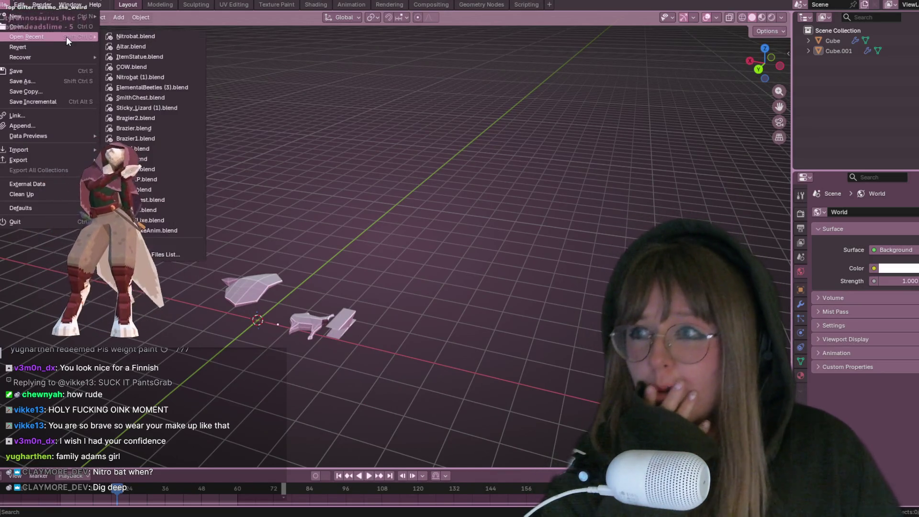
click(154, 75)
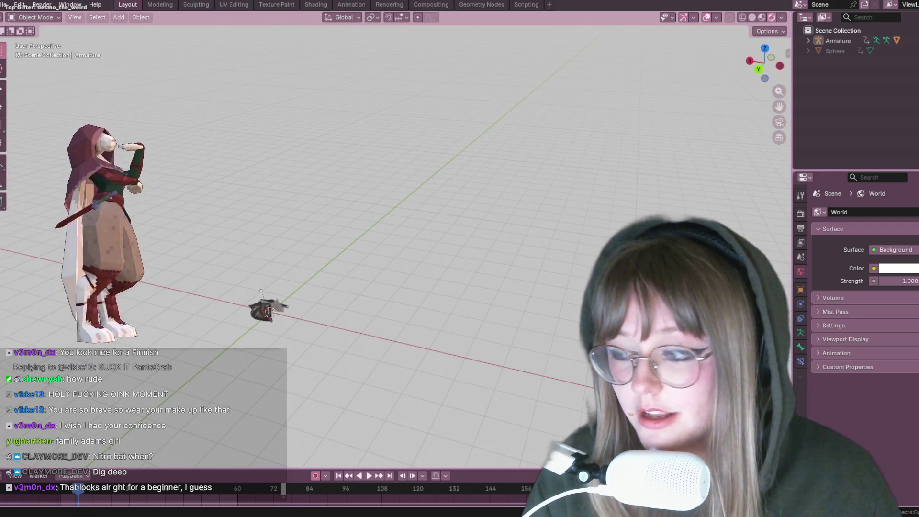
click(764, 19)
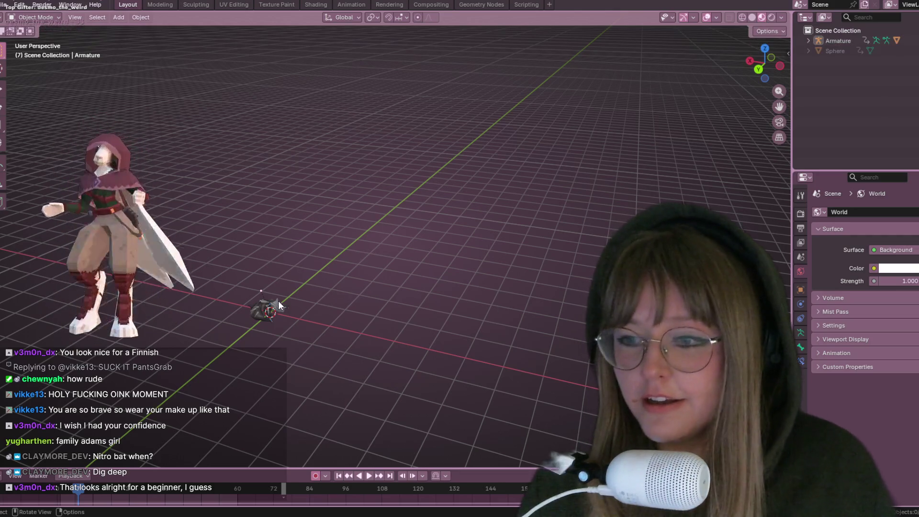
- Orbit and zoom the viewport in to frame the small bat creature
middle_drag(295, 344, 487, 139)
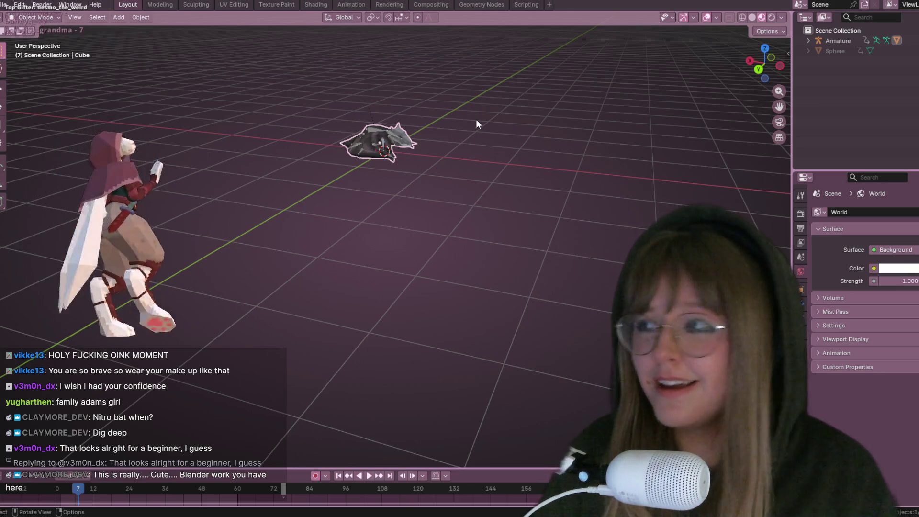
mouse_move(447, 158)
middle_down()
mouse_move(512, 110)
mouse_move(519, 237)
mouse_move(433, 224)
middle_up()
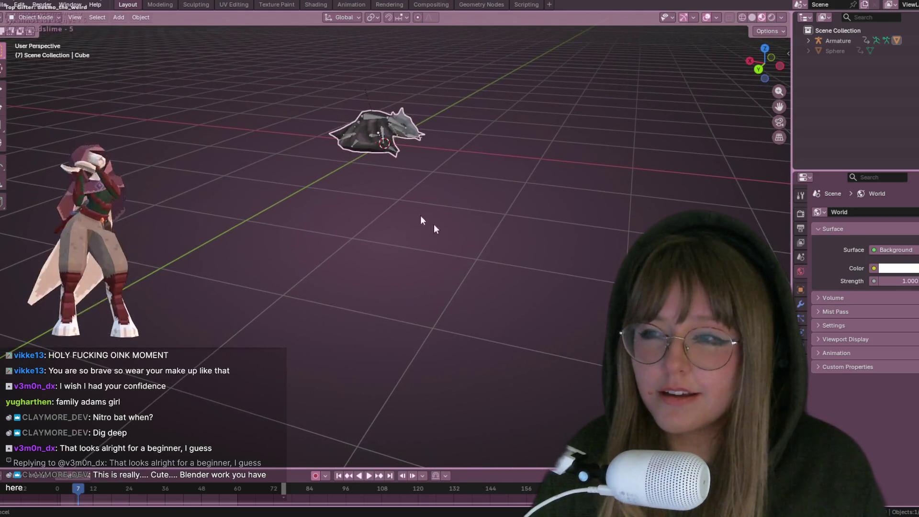
- Check the bat in UV Editing with rendered shading, then move to the Texture Paint workspace
click(245, 5)
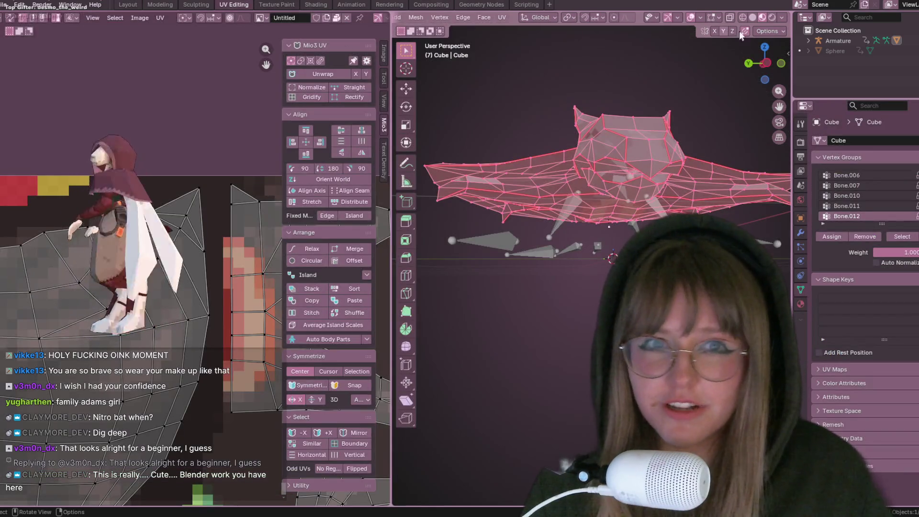
click(772, 21)
middle_drag(679, 134, 702, 160)
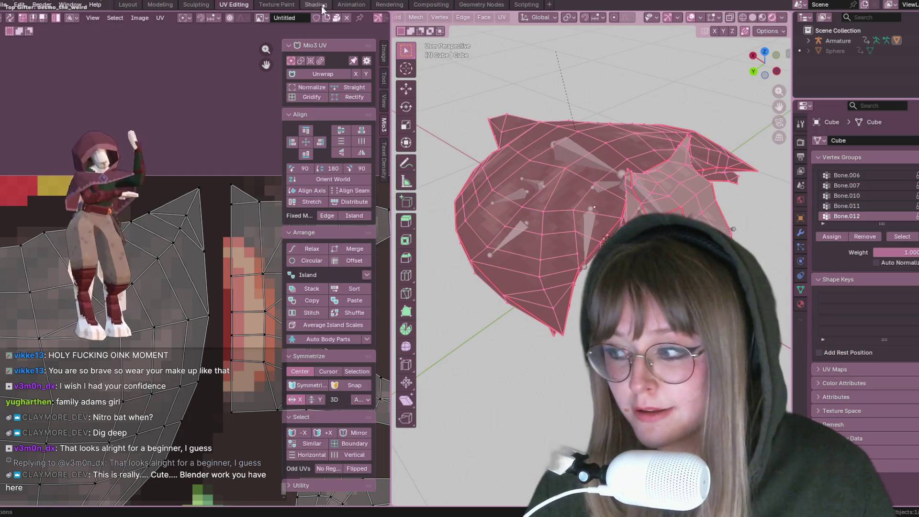
click(278, 6)
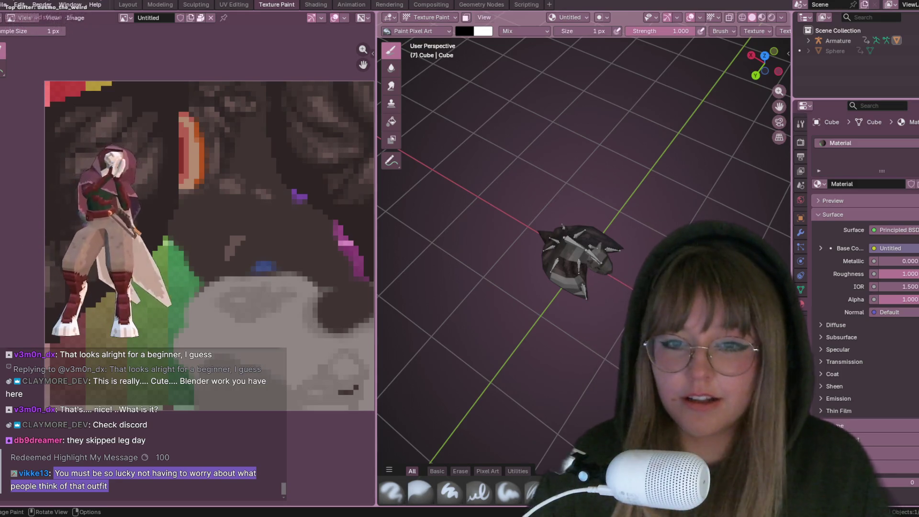
- Switch to Material Preview and orbit to inspect the textured bat from several sides
click(761, 17)
scroll(645, 201, up, 5)
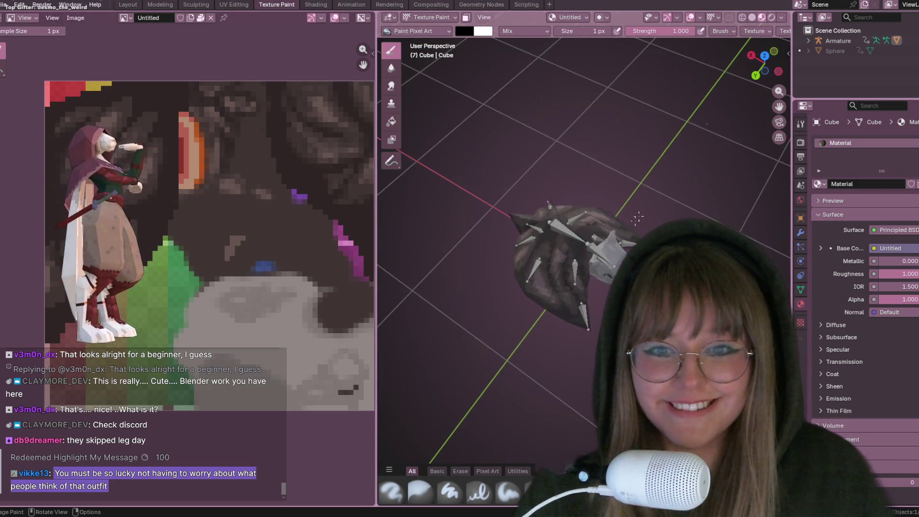
mouse_move(646, 201)
middle_down()
mouse_move(672, 192)
mouse_move(660, 163)
middle_up()
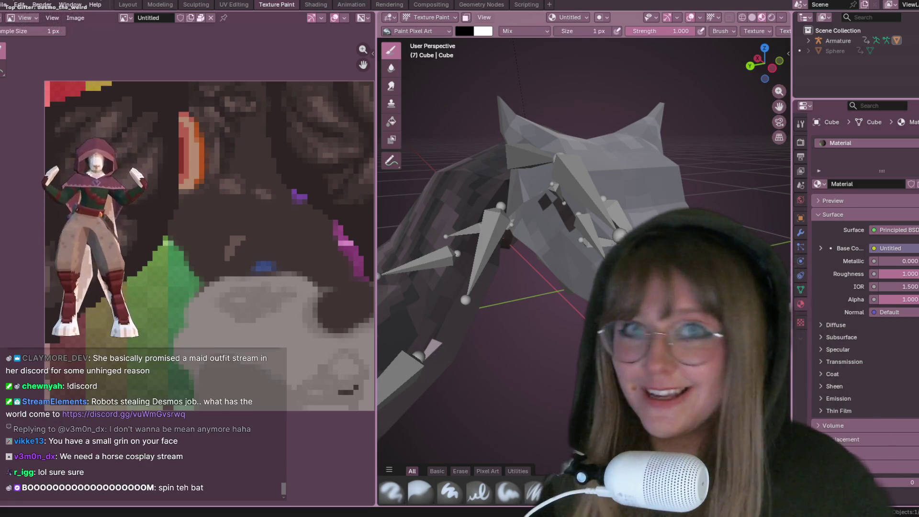
mouse_move(665, 206)
middle_down()
mouse_move(701, 213)
mouse_move(401, 179)
mouse_move(646, 120)
mouse_move(544, 210)
mouse_move(622, 217)
mouse_move(669, 192)
middle_up()
- Play the bat's animation and view it in Solid shading from a low angle
key(space)
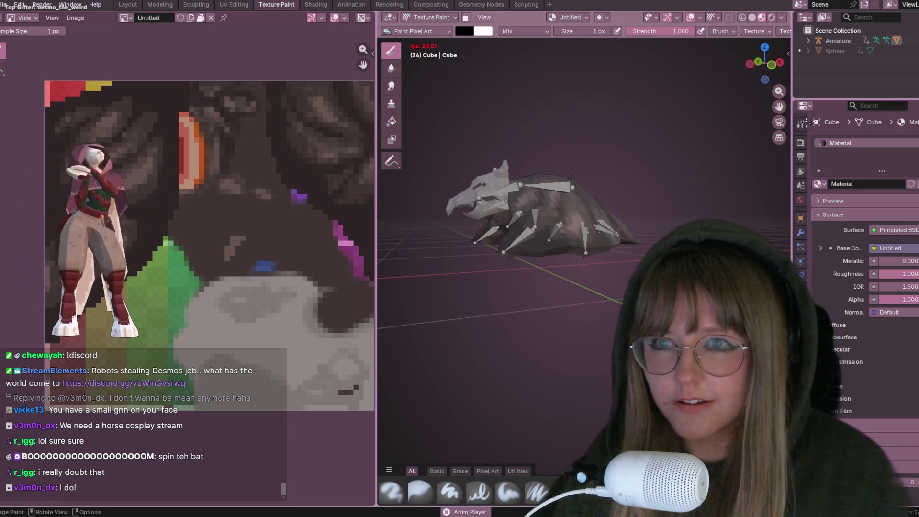
click(749, 16)
middle_drag(625, 117, 623, 124)
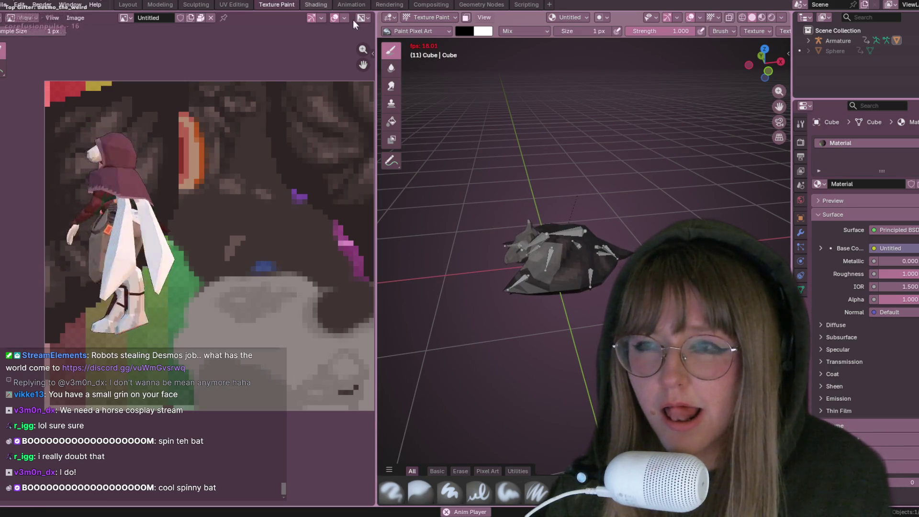
click(315, 5)
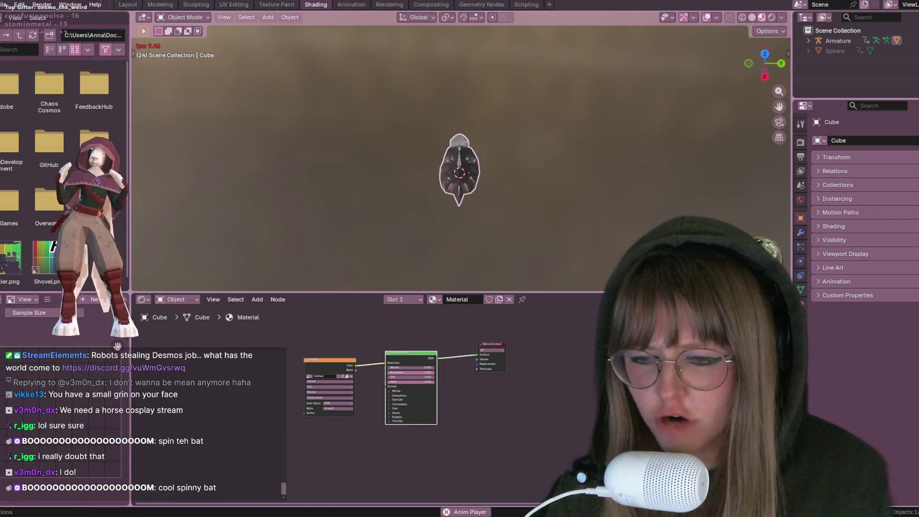
- Orbit the viewport around the animated bat, then switch to the Animation workspace
mouse_move(495, 472)
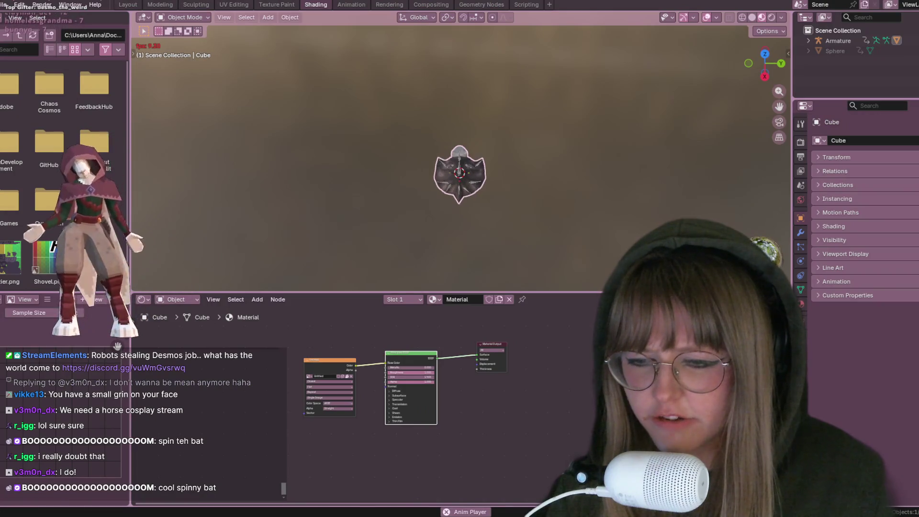
mouse_move(467, 454)
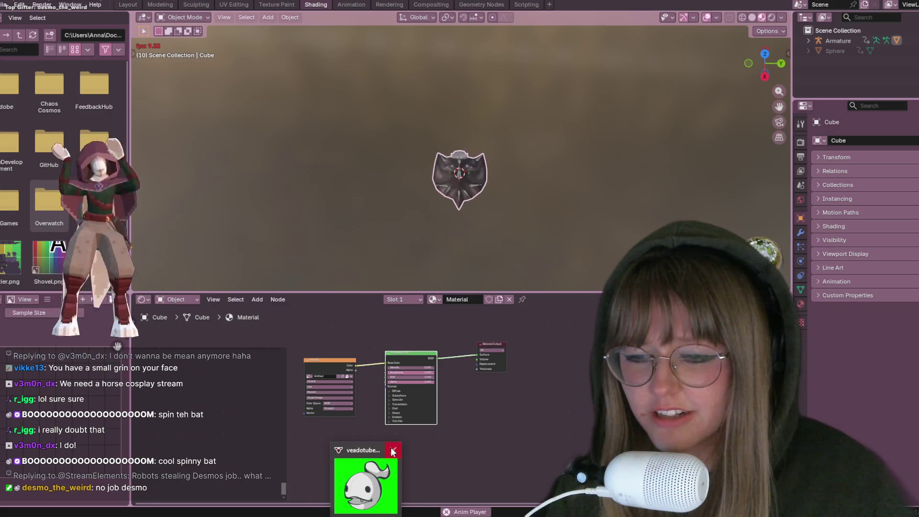
mouse_move(496, 206)
middle_down()
mouse_move(554, 164)
mouse_move(487, 160)
mouse_move(517, 185)
middle_up()
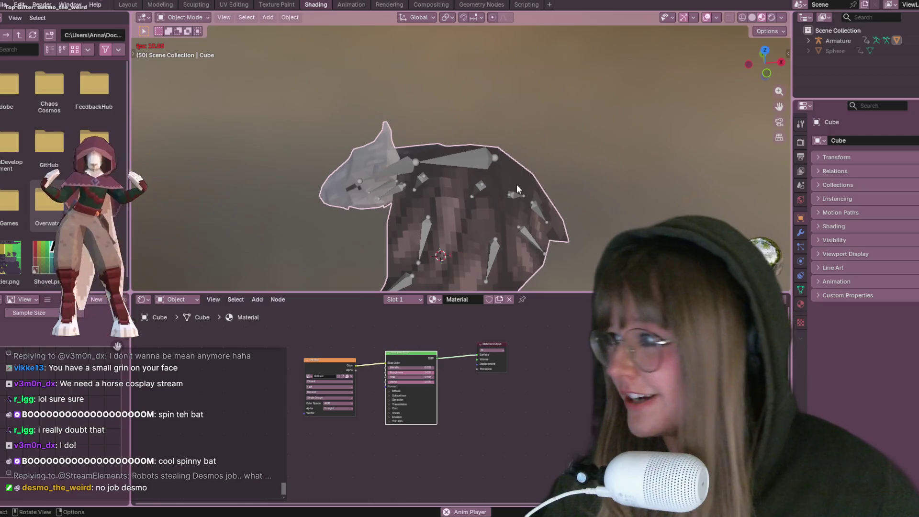
key(ctrl+Page_Down)
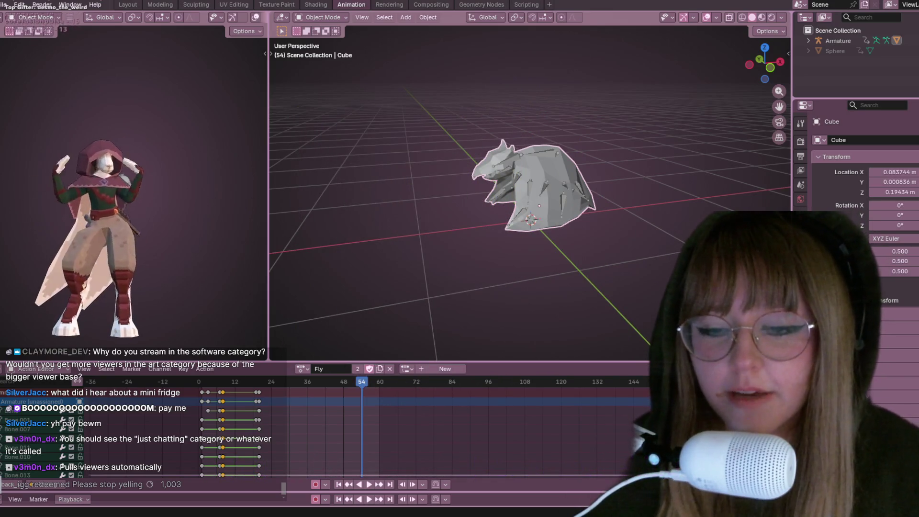
mouse_move(570, 337)
middle_down()
mouse_move(616, 257)
mouse_move(615, 178)
mouse_move(586, 187)
middle_up()
- Play the animation and orbit around the grey bat-head mesh to see its other side
key(space)
key(space)
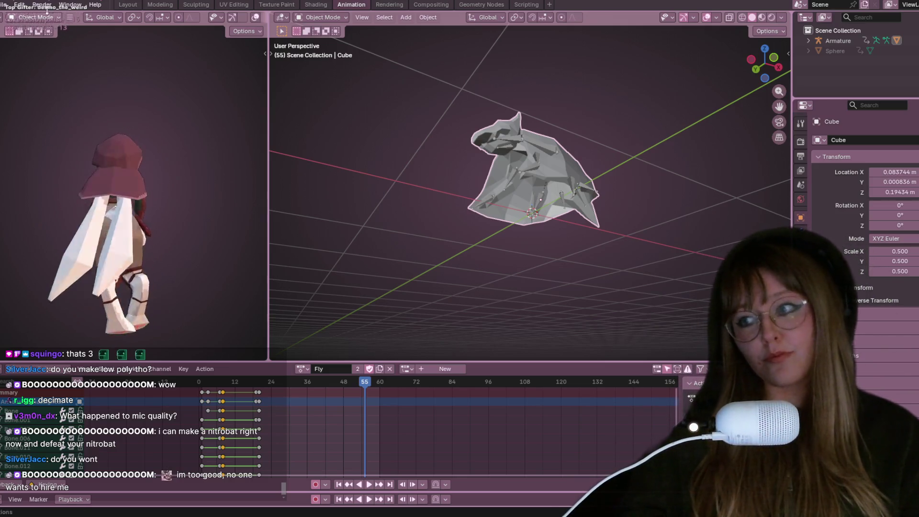
mouse_move(615, 144)
middle_down()
mouse_move(616, 181)
mouse_move(586, 248)
mouse_move(399, 244)
mouse_move(334, 226)
mouse_move(347, 221)
middle_up()
middle_drag(535, 204, 496, 233)
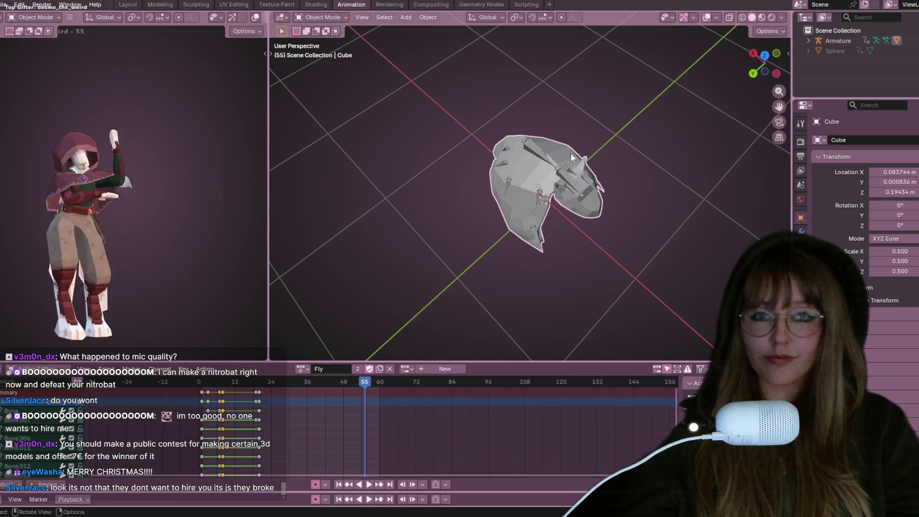
- Show the bat in Material Preview with its pixel-art texture, then orbit and zoom in close
scroll(647, 204, up, 5)
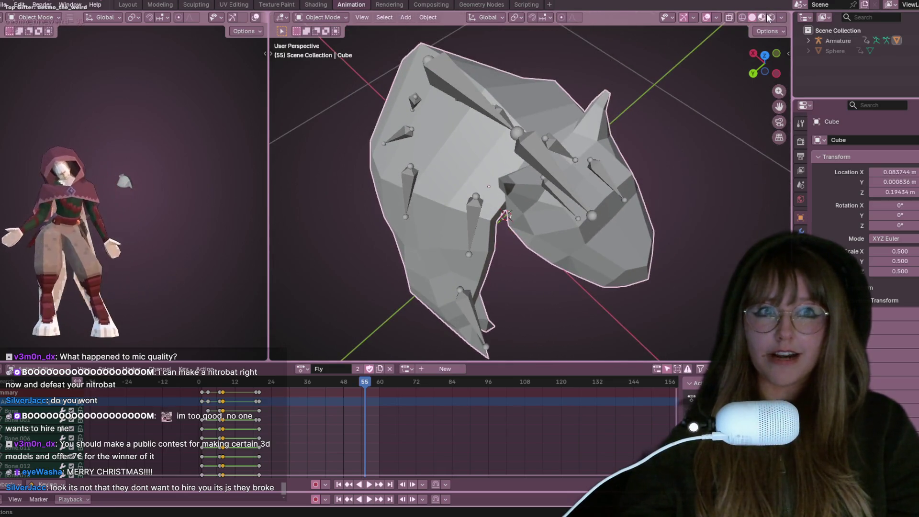
click(767, 18)
scroll(684, 104, down, 6)
mouse_move(628, 156)
middle_down()
mouse_move(482, 126)
mouse_move(422, 132)
mouse_move(410, 197)
mouse_move(517, 190)
mouse_move(542, 121)
middle_up()
scroll(422, 219, up, 3)
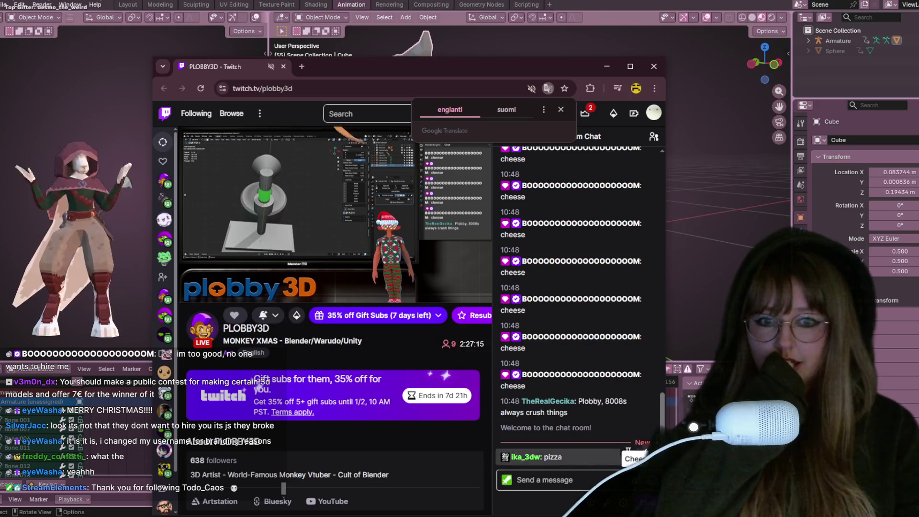
- Close the stream window and bring the raided channel's stream page to the front
click(653, 69)
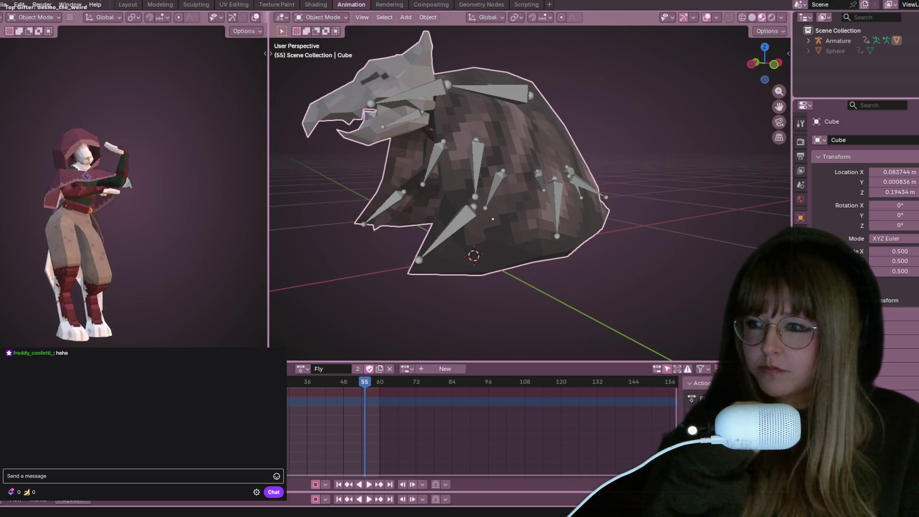
key(alt+Tab)
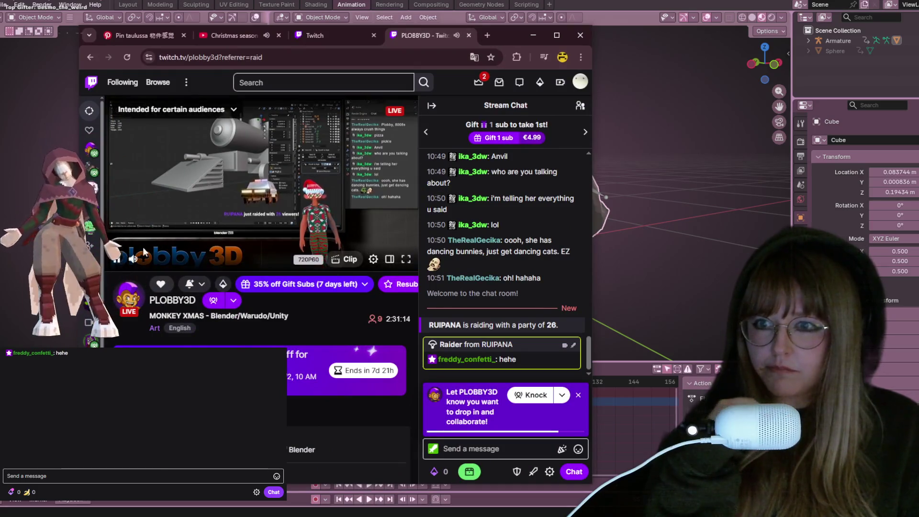
- Raise the system volume to 46 and place the cursor in the raided channel's chat box
right_click(413, 36)
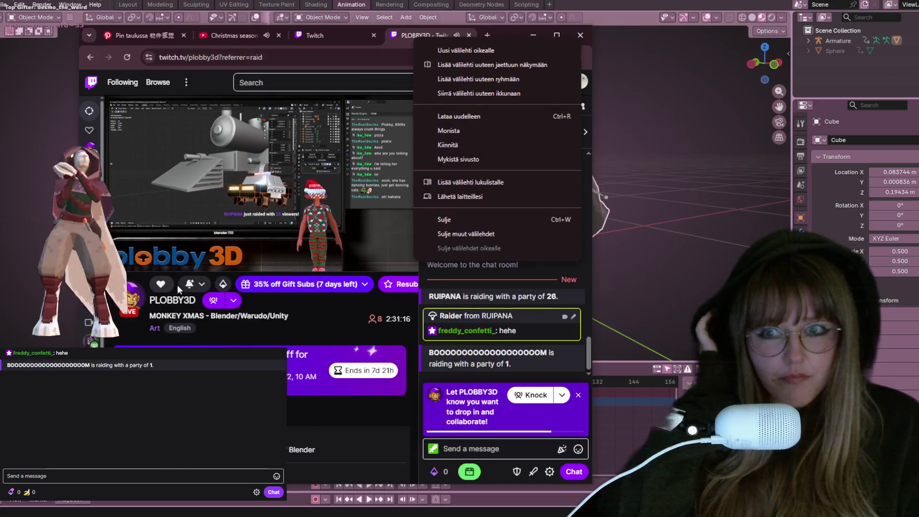
key(XF86AudioLowerVolume)
key(XF86AudioRaiseVolume)
key(XF86AudioRaiseVolume)
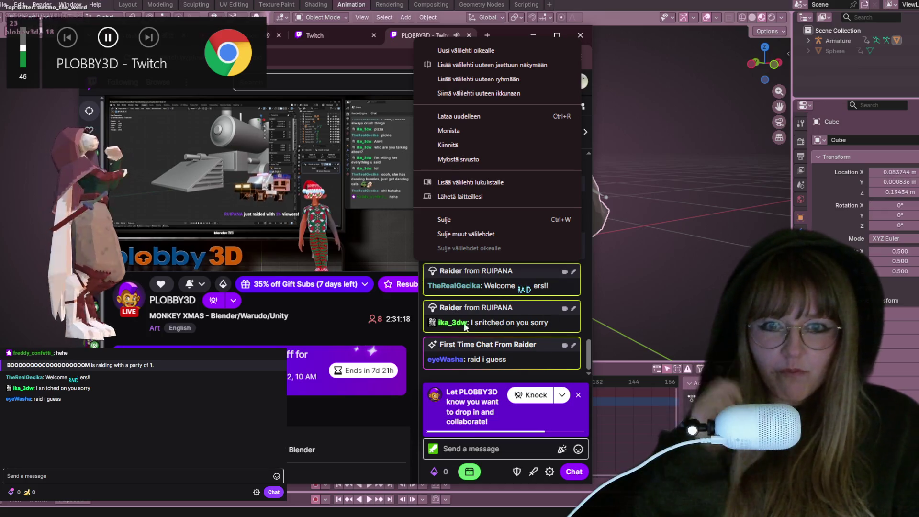
click(324, 309)
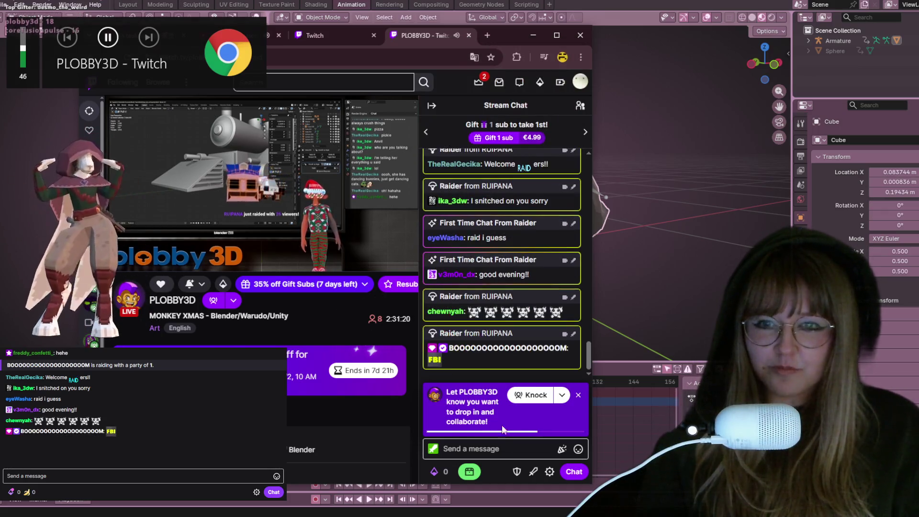
click(479, 449)
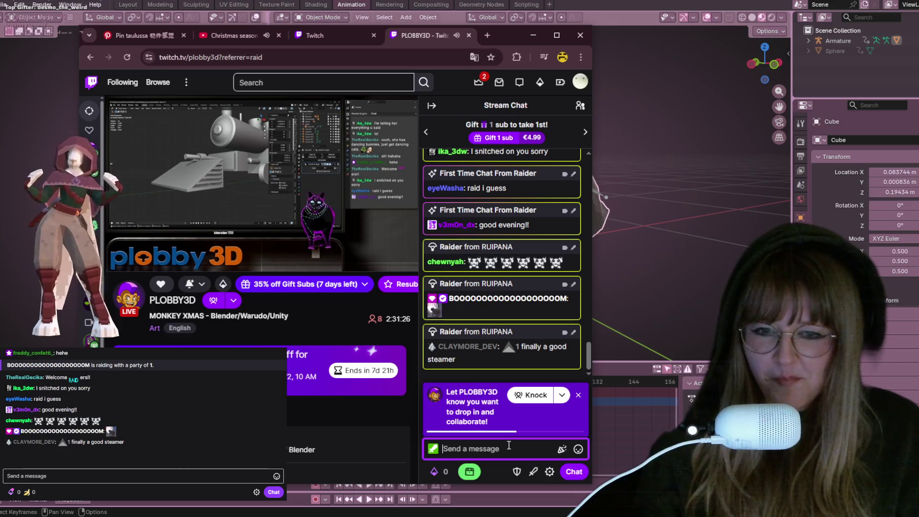
- Send 'they said they wanted to watch u instead' in the raided channel's chat
mouse_move(436, 475)
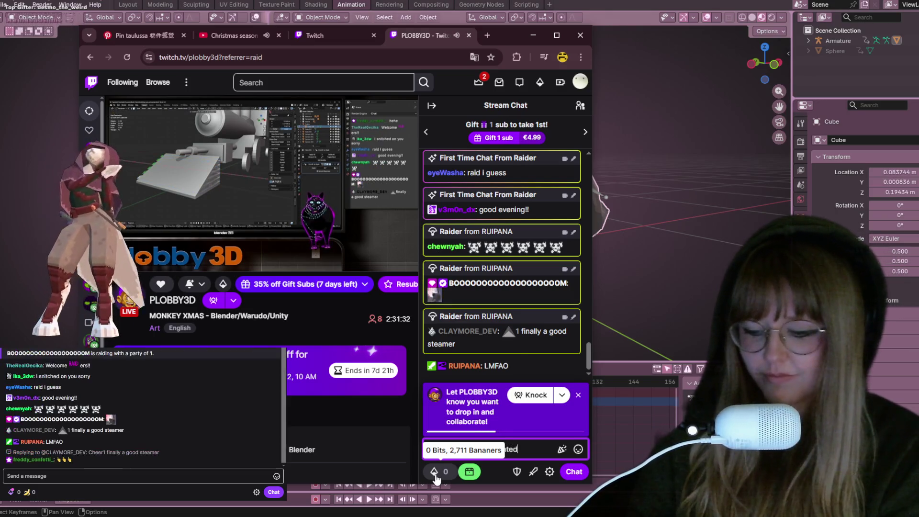
text(ted to wat)
text( so)
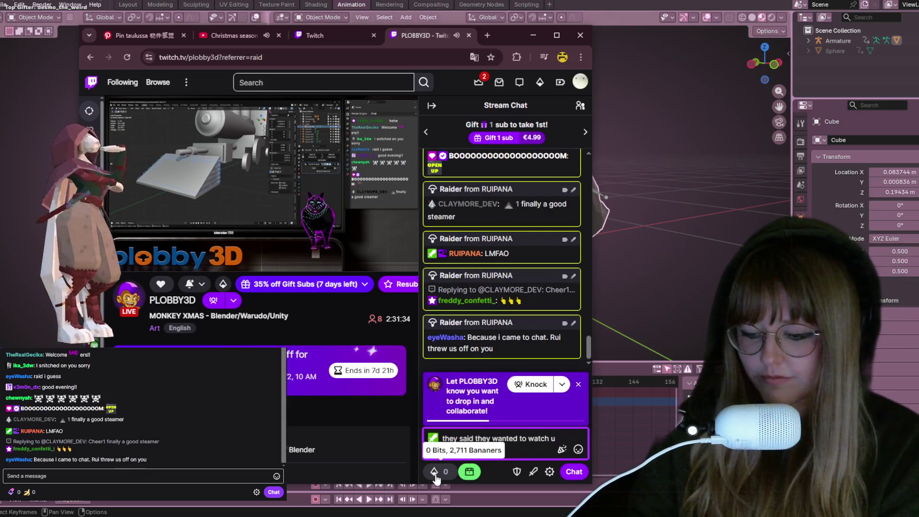
key(Return)
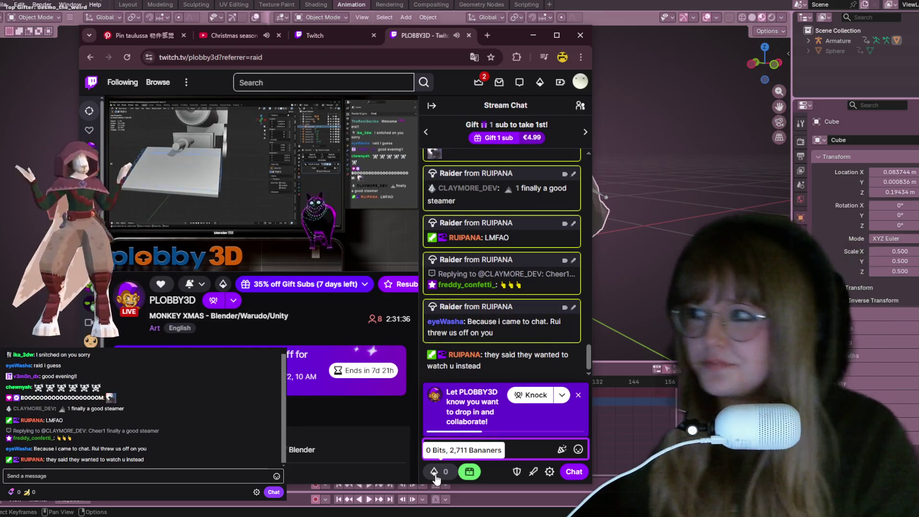